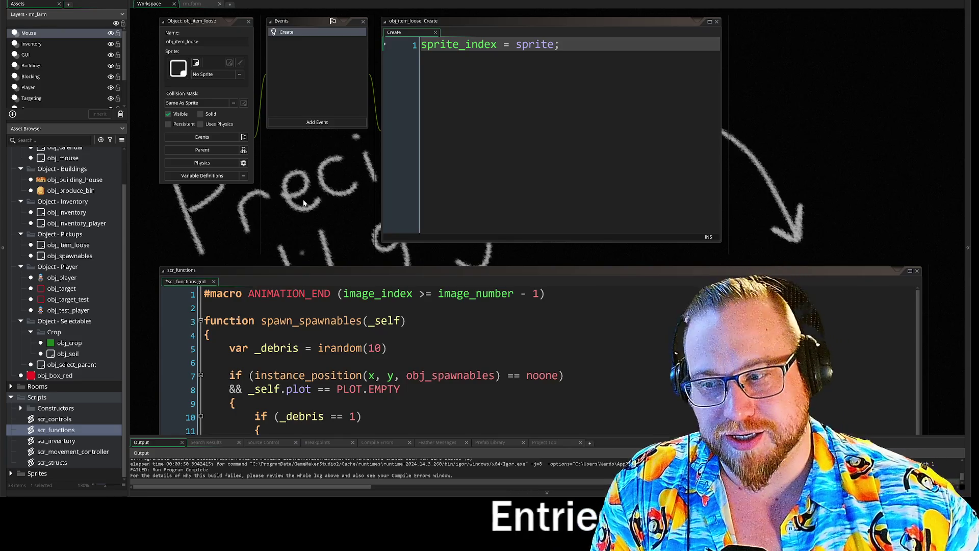
# Maximize the scr_functions code window, then restore the full workspace and raise its windows
pyautogui.doubleClick(260, 270)
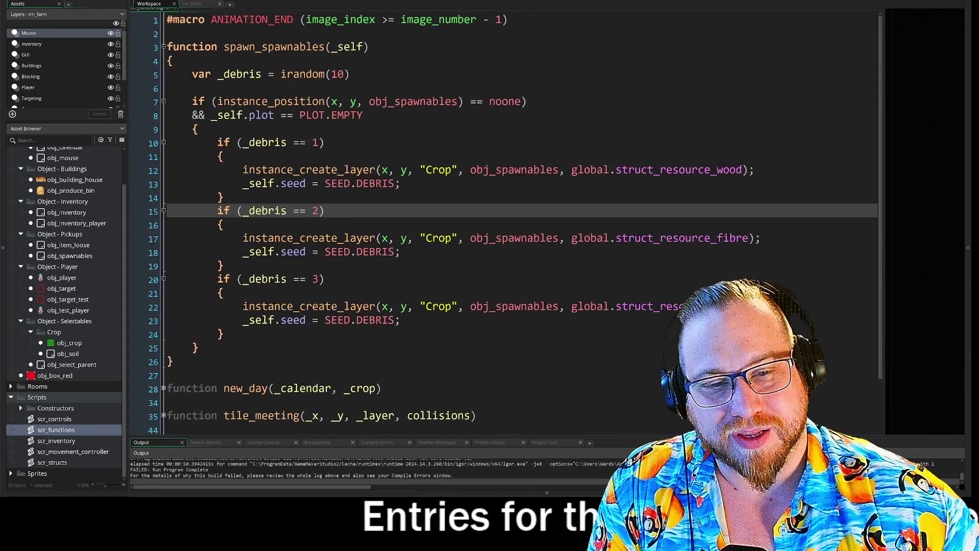
pyautogui.doubleClick(327, 21)
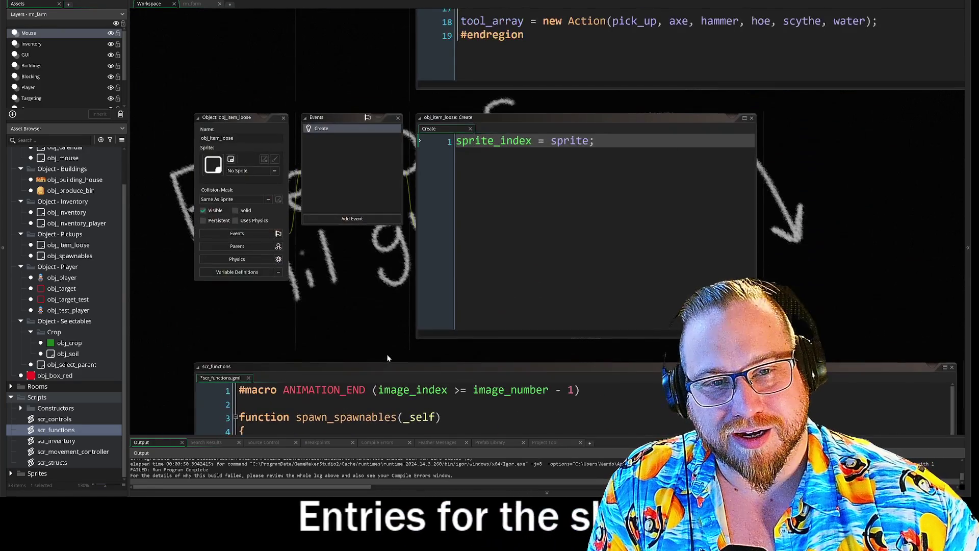
pyautogui.click(193, 4)
pyautogui.click(149, 6)
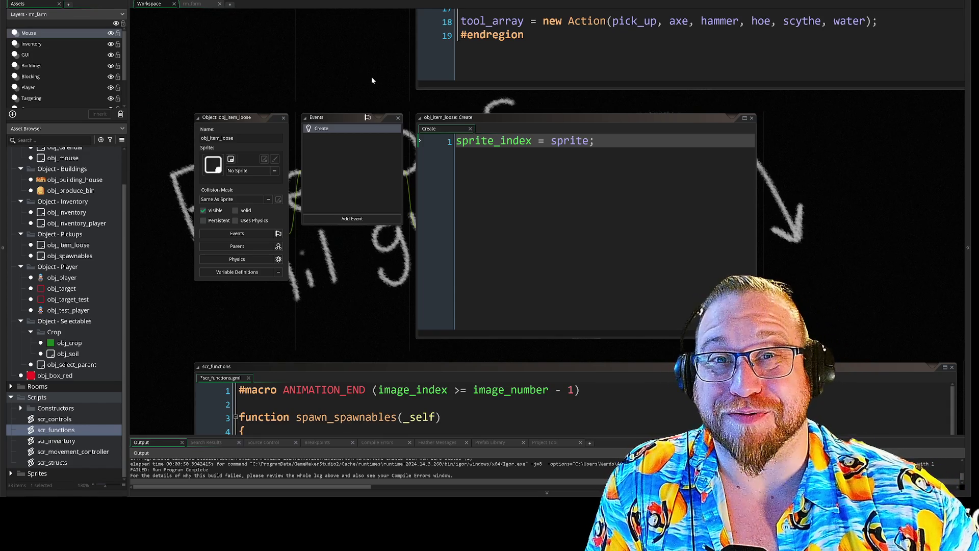
pyautogui.moveTo(371, 82)
pyautogui.mouseDown()
pyautogui.moveTo(346, 19)
pyautogui.moveTo(315, 0)
pyautogui.mouseUp()
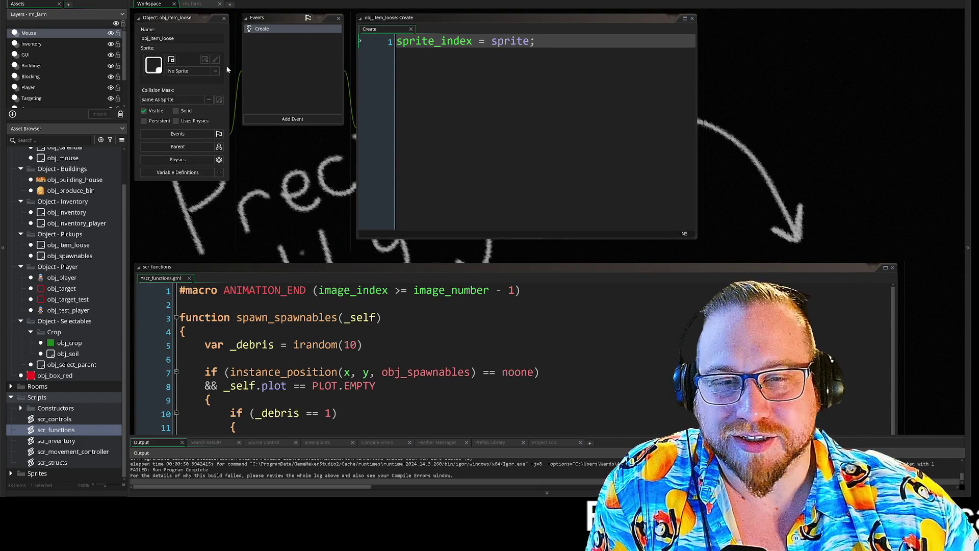
# Look over the rm_farm room, then return to the code workspace
pyautogui.click(192, 4)
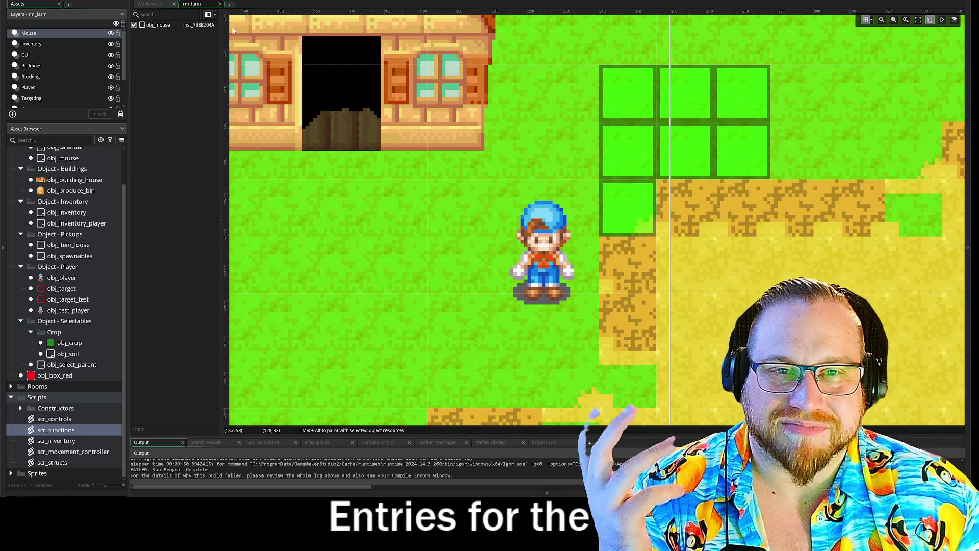
pyautogui.click(151, 4)
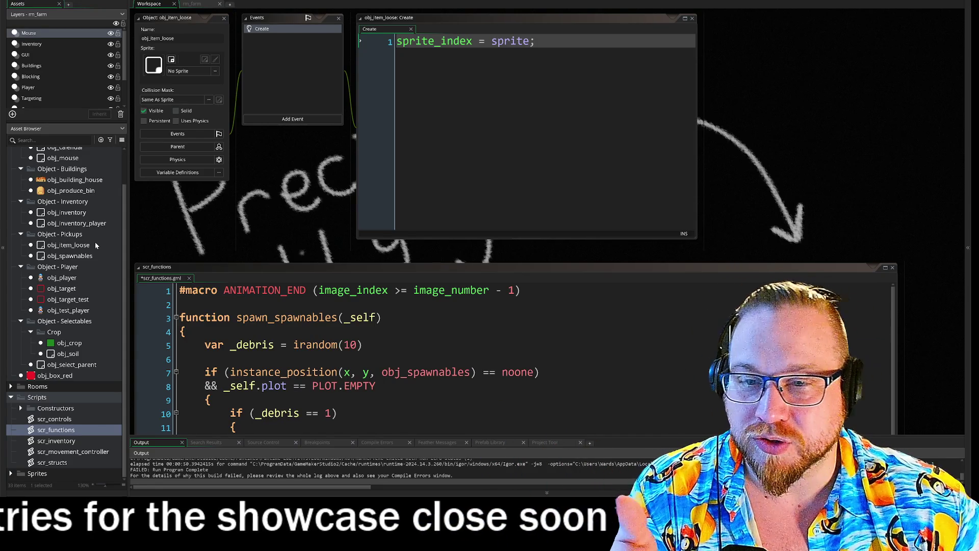
pyautogui.scroll(3, 51, 194)
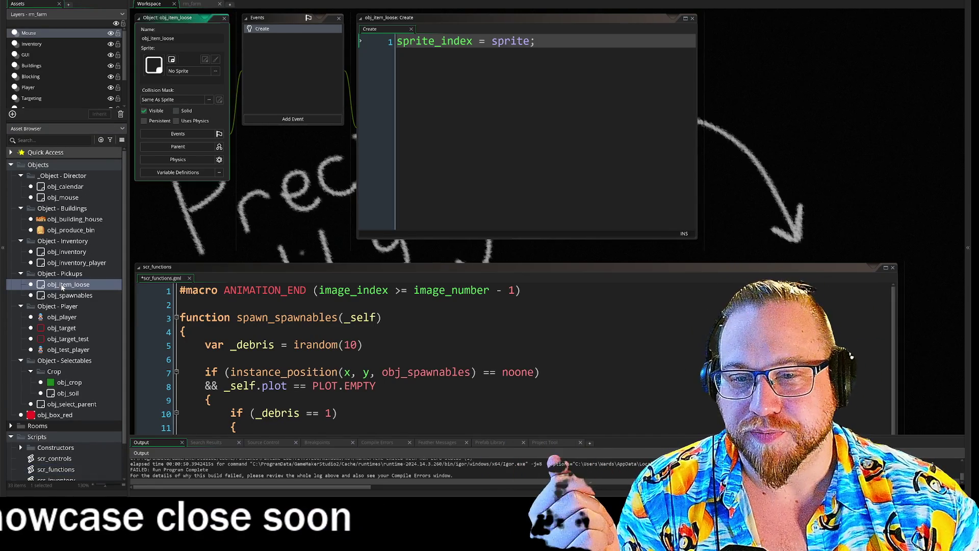
# Bring up the obj_spawnables and obj_item_loose editors and scroll through their Create code
pyautogui.doubleClick(60, 295)
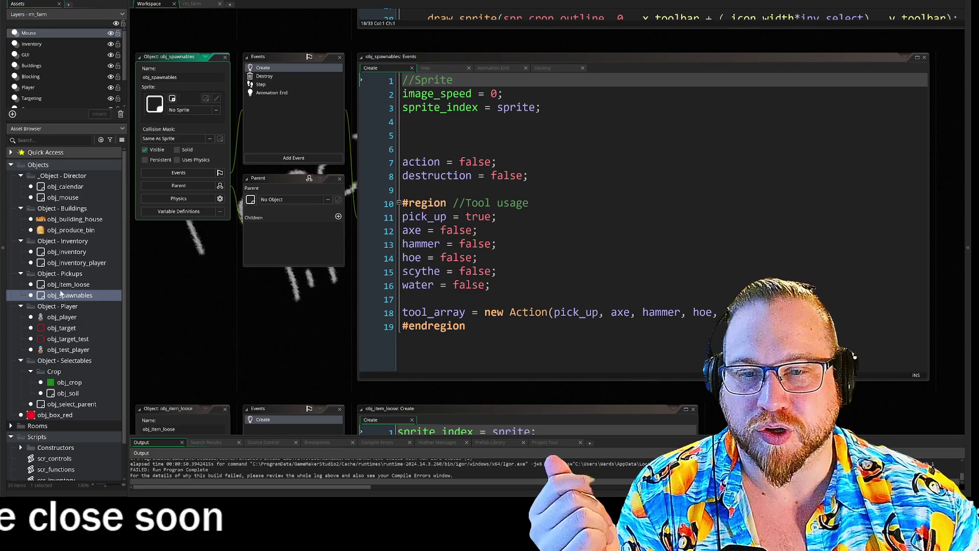
pyautogui.doubleClick(64, 285)
pyautogui.scroll(-10, 370, 317)
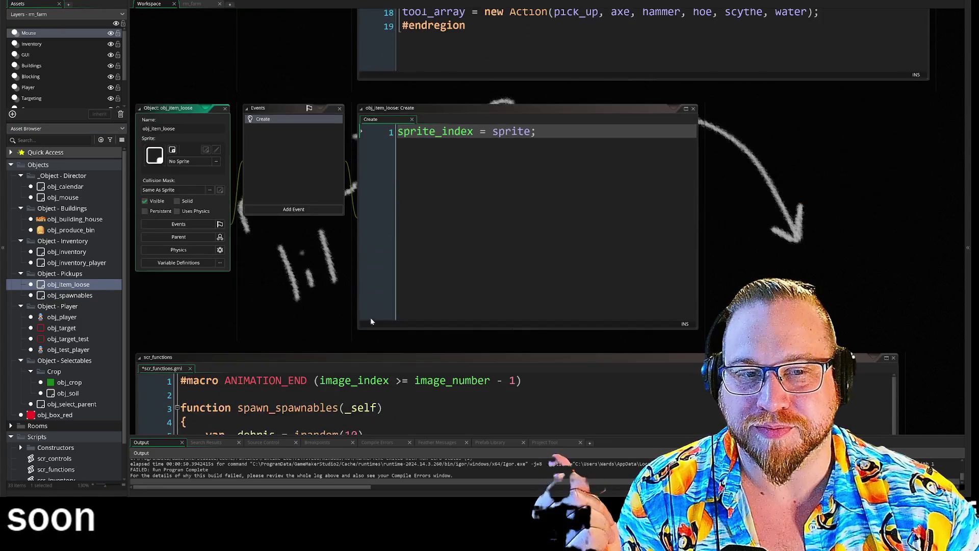
pyautogui.scroll(-3, 297, 139)
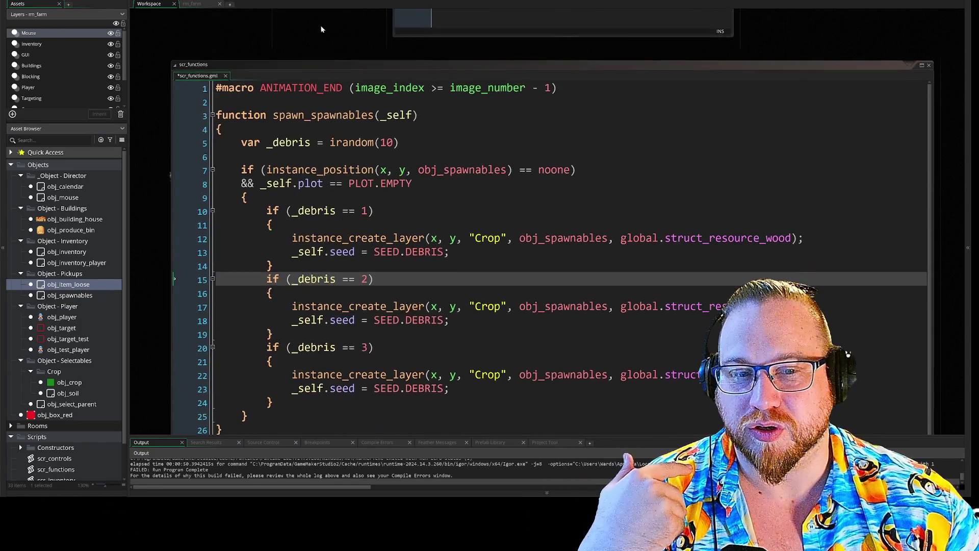
pyautogui.scroll(-2, 152, 316)
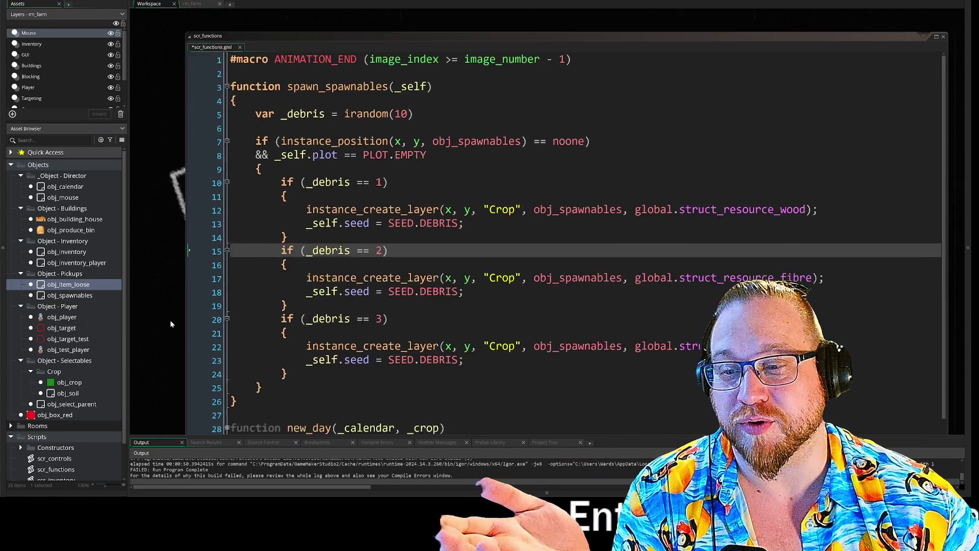
pyautogui.scroll(-1, 162, 265)
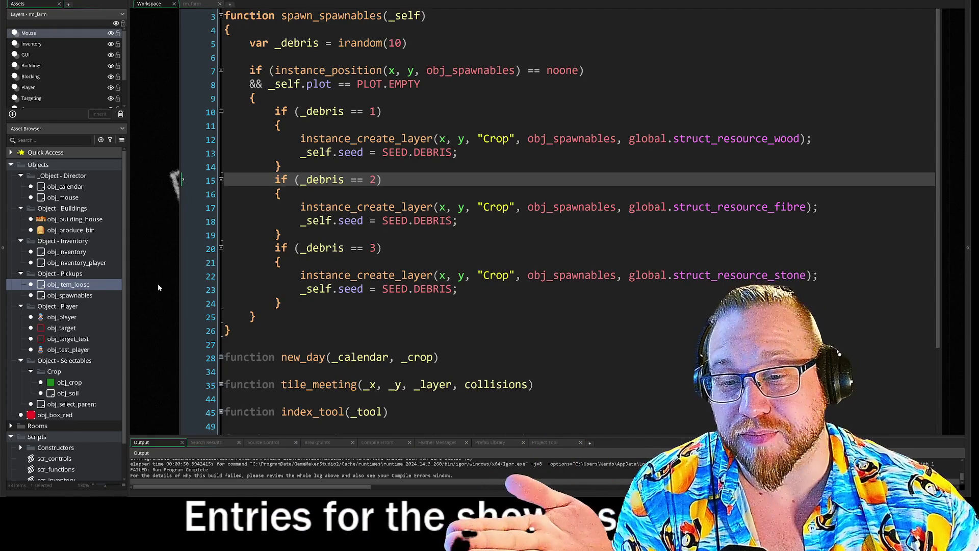
pyautogui.scroll(2, 158, 285)
pyautogui.doubleClick(68, 284)
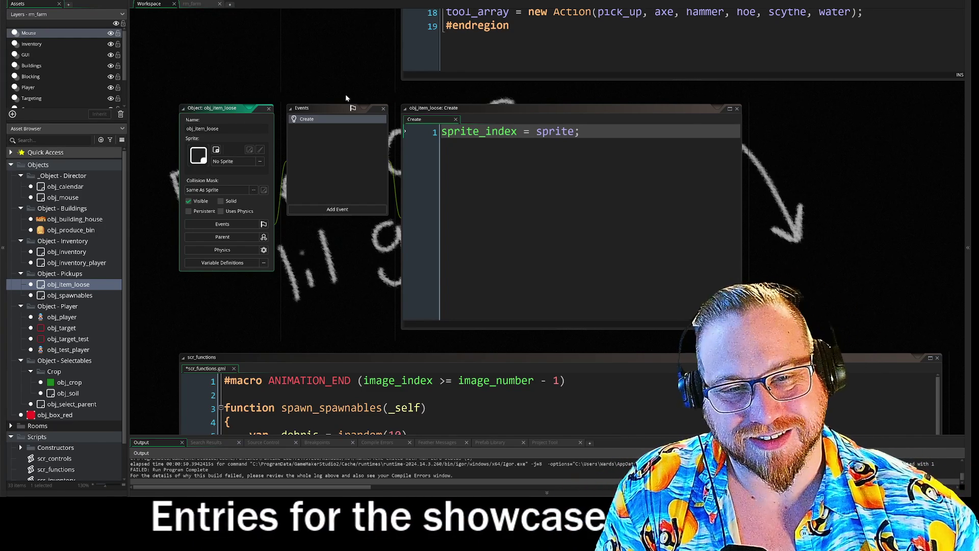
pyautogui.scroll(-5, 341, 308)
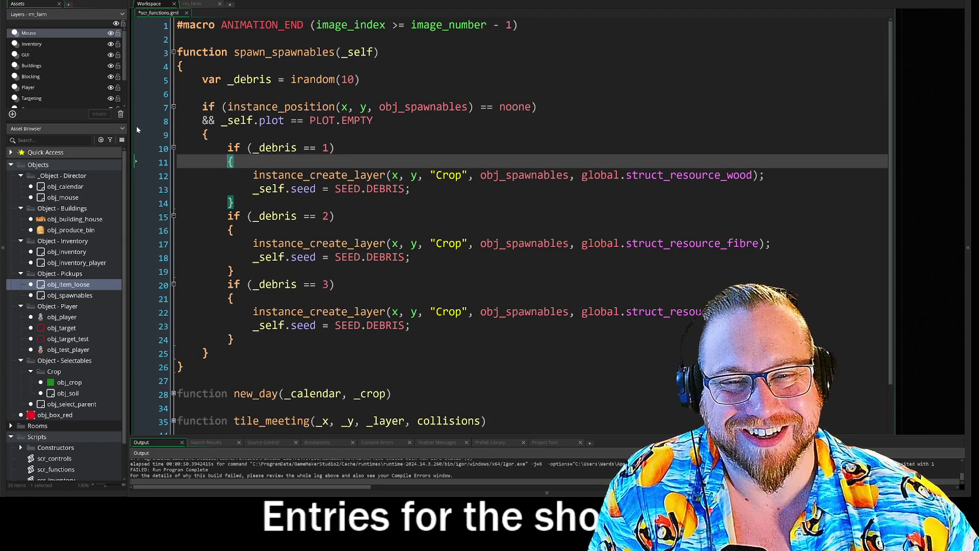
pyautogui.click(161, 122)
pyautogui.moveTo(153, 138); pyautogui.dragTo(146, 142)
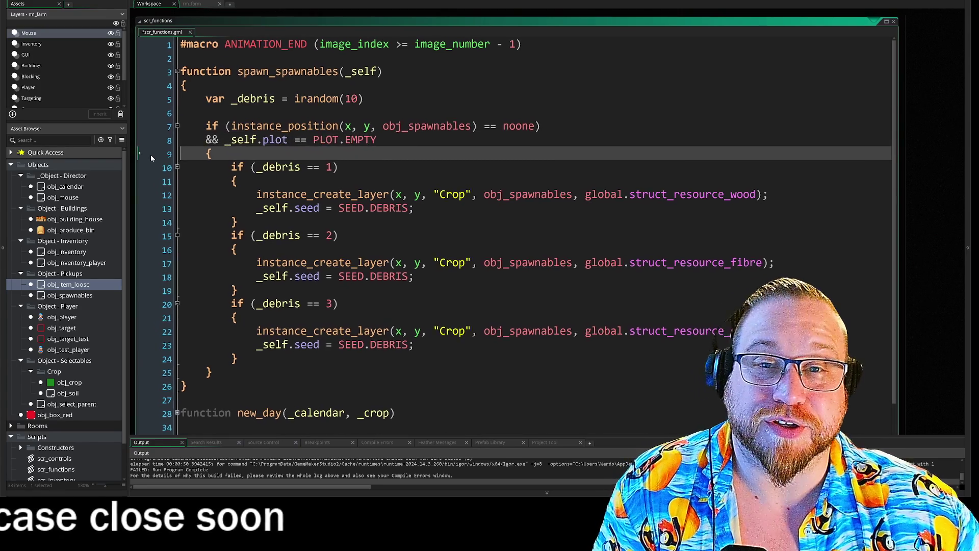
pyautogui.click(148, 151)
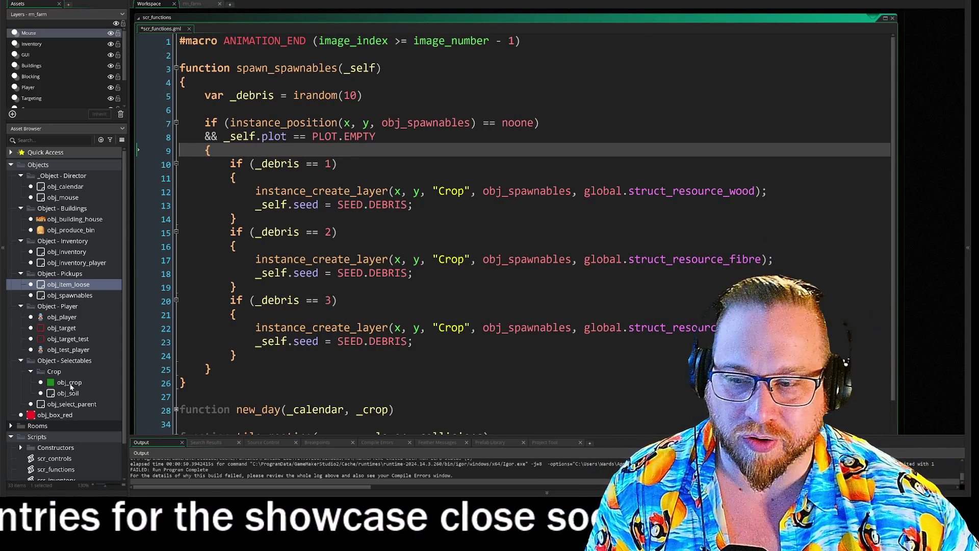
pyautogui.doubleClick(68, 284)
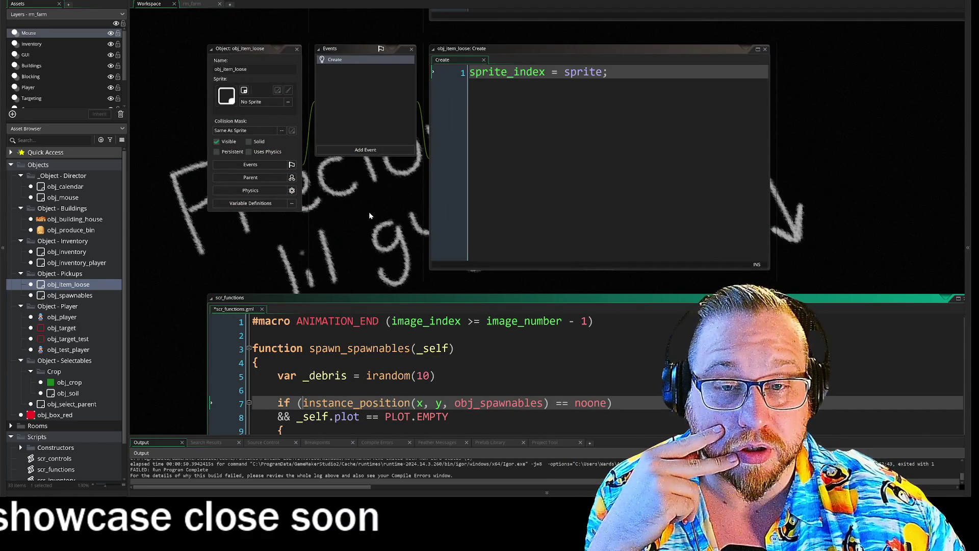
pyautogui.moveTo(375, 198)
pyautogui.mouseDown()
pyautogui.moveTo(351, 343)
pyautogui.moveTo(362, 135)
pyautogui.mouseUp()
pyautogui.click(243, 300)
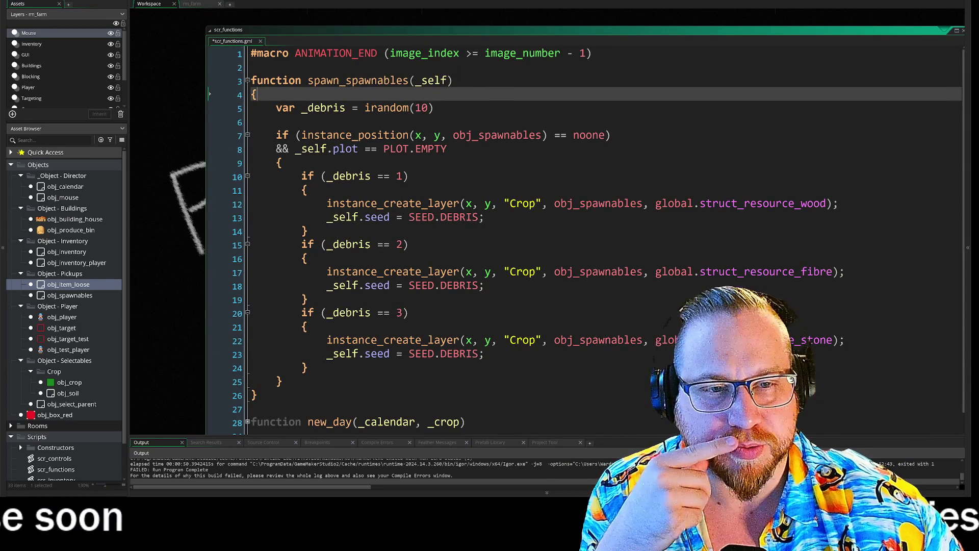
pyautogui.click(282, 162)
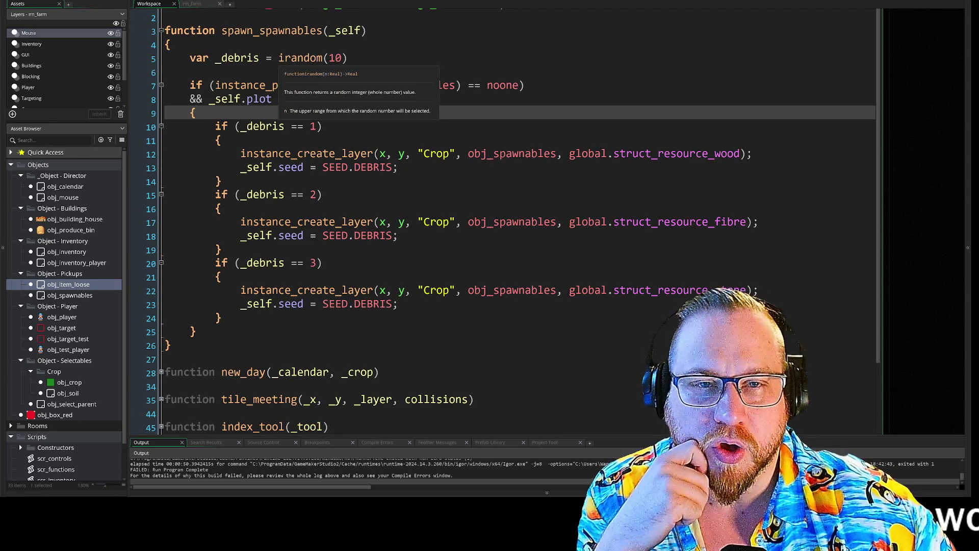
pyautogui.click(335, 58)
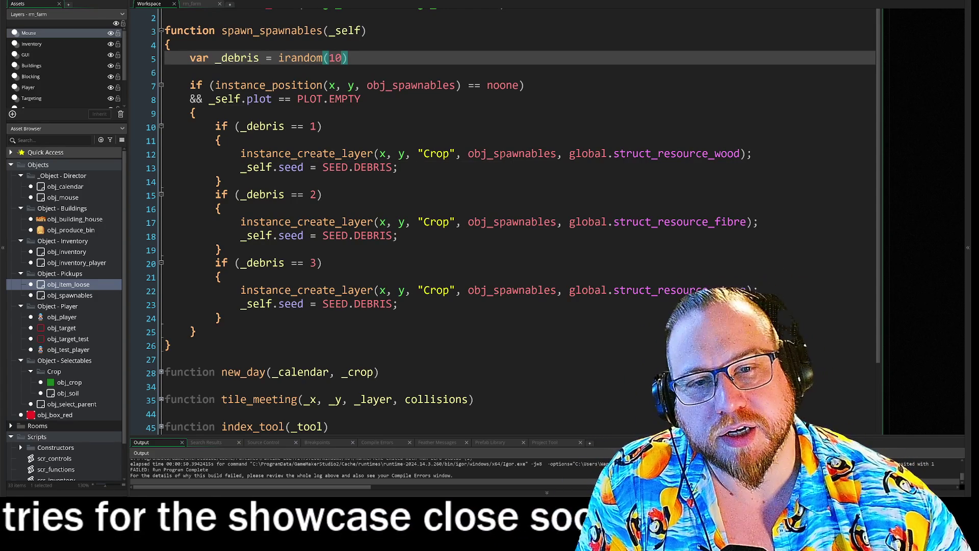
pyautogui.moveTo(215, 126); pyautogui.dragTo(322, 126)
pyautogui.click(322, 126)
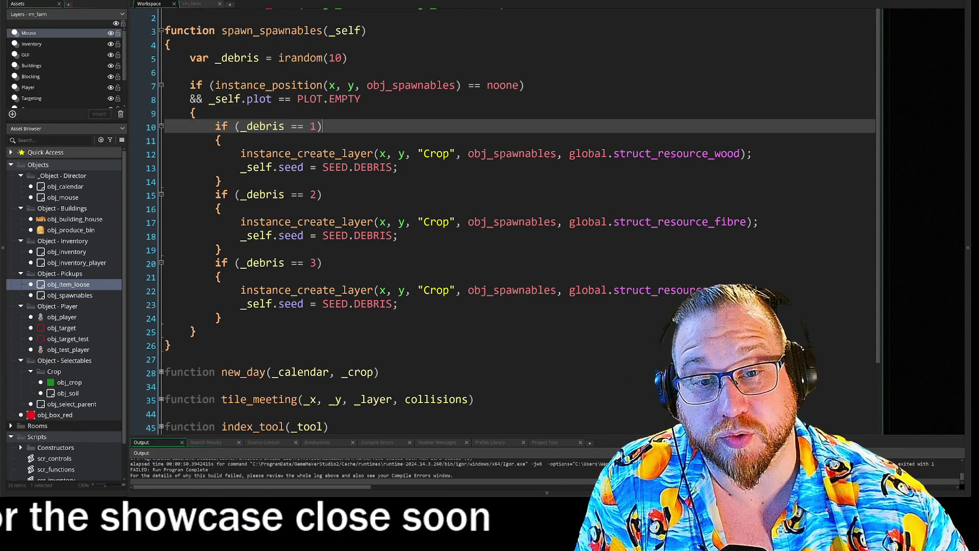
# Select the three debris-spawning branches of spawn_spawnables, then clear the selection
pyautogui.moveTo(247, 126)
pyautogui.mouseDown()
pyautogui.moveTo(225, 332)
pyautogui.moveTo(222, 317)
pyautogui.mouseUp()
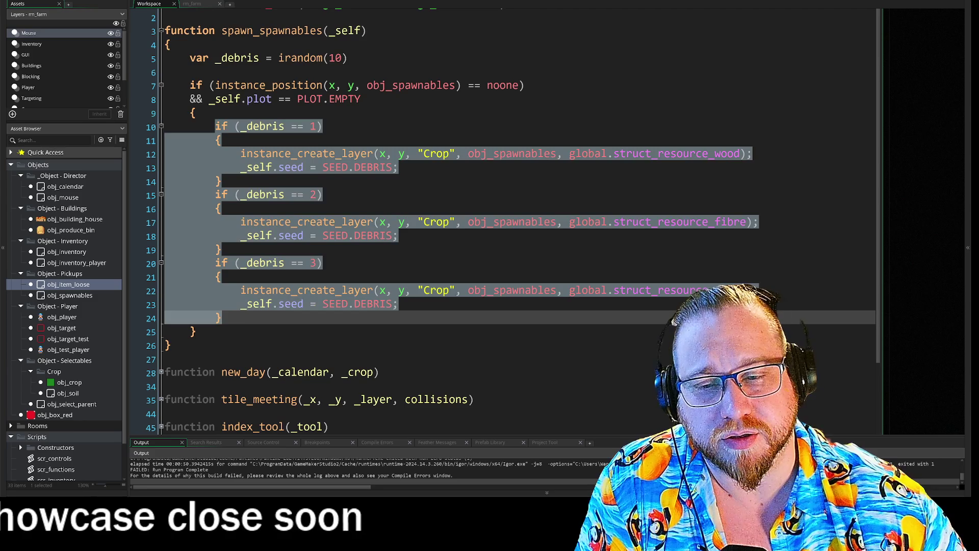
pyautogui.click(222, 317)
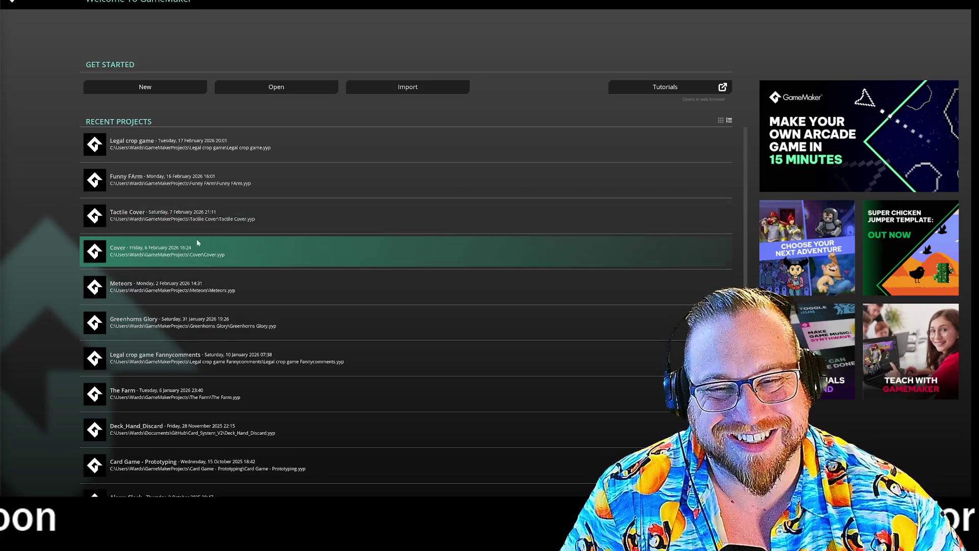
# Load the Funny FArm project, bring obj_structure's Create code into view, and run it with F5
pyautogui.click(171, 186)
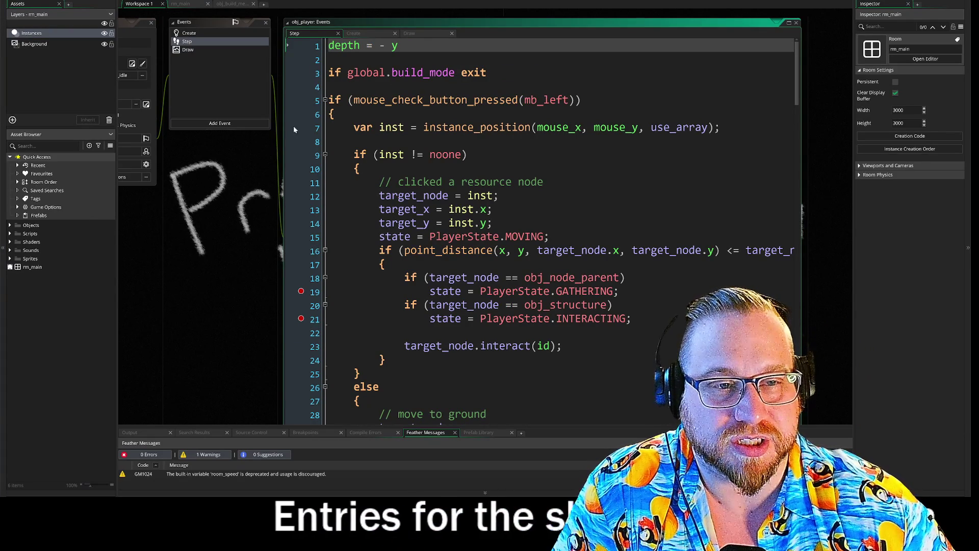
pyautogui.moveTo(159, 350)
pyautogui.mouseDown()
pyautogui.moveTo(242, 182)
pyautogui.moveTo(268, 408)
pyautogui.moveTo(228, 503)
pyautogui.moveTo(332, 287)
pyautogui.moveTo(328, 208)
pyautogui.moveTo(284, 417)
pyautogui.mouseUp()
pyautogui.moveTo(350, 104); pyautogui.dragTo(326, 368)
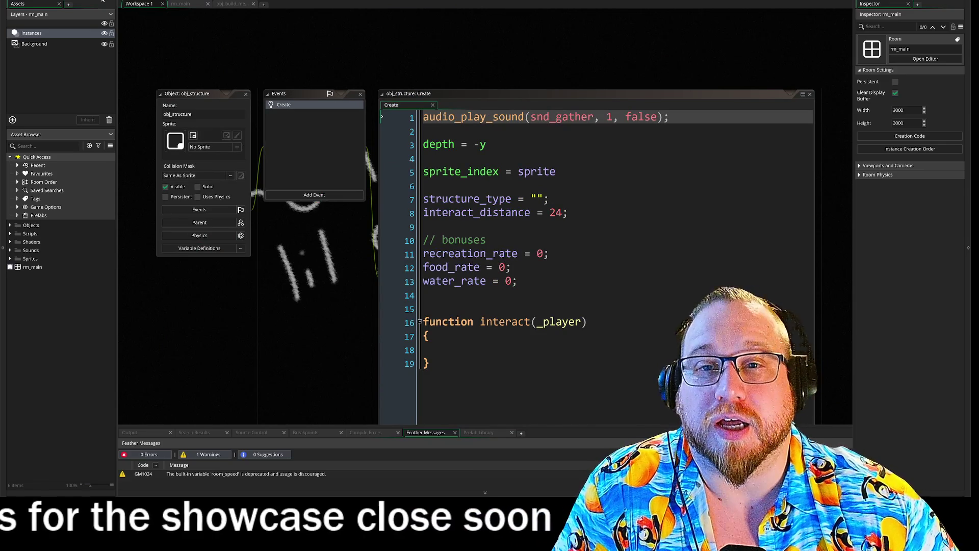
pyautogui.press('F5')
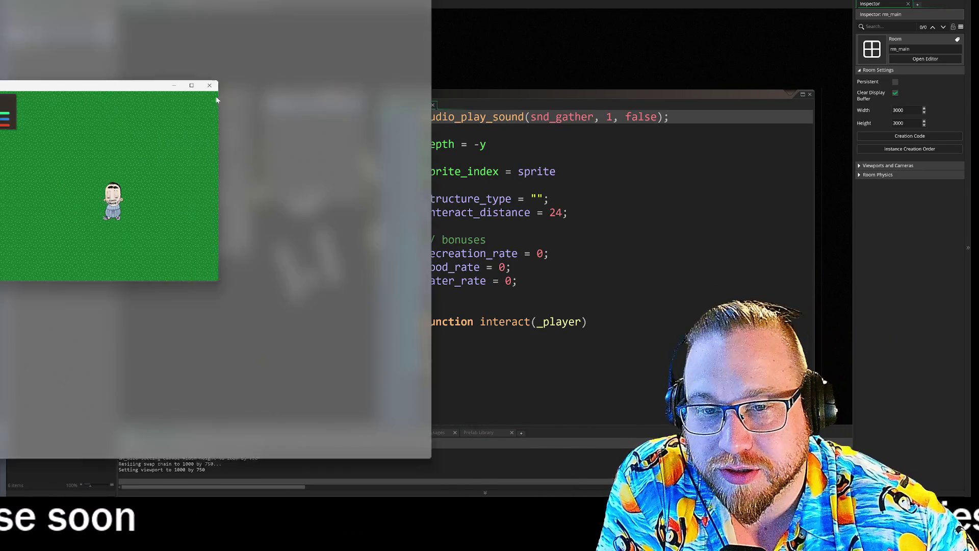
# Move the game window beside the code and walk the player around with A, D, S
pyautogui.moveTo(34, 90)
pyautogui.mouseDown()
pyautogui.moveTo(217, 107)
pyautogui.moveTo(190, 91)
pyautogui.mouseUp()
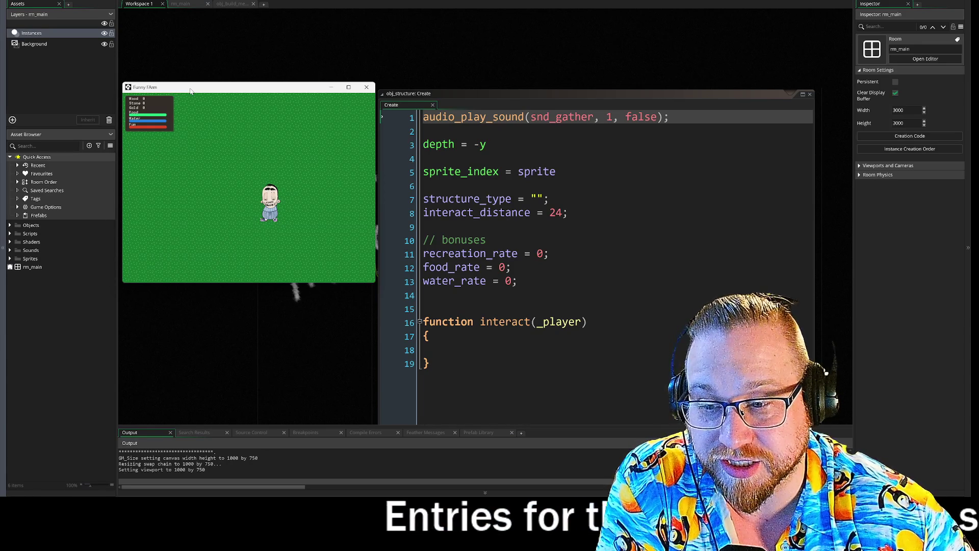
pyautogui.press('a')
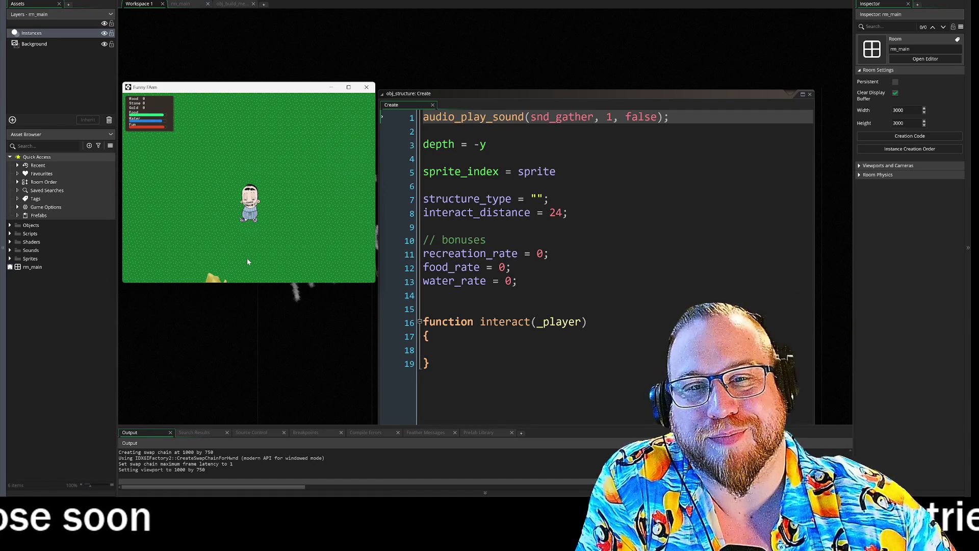
pyautogui.press('d')
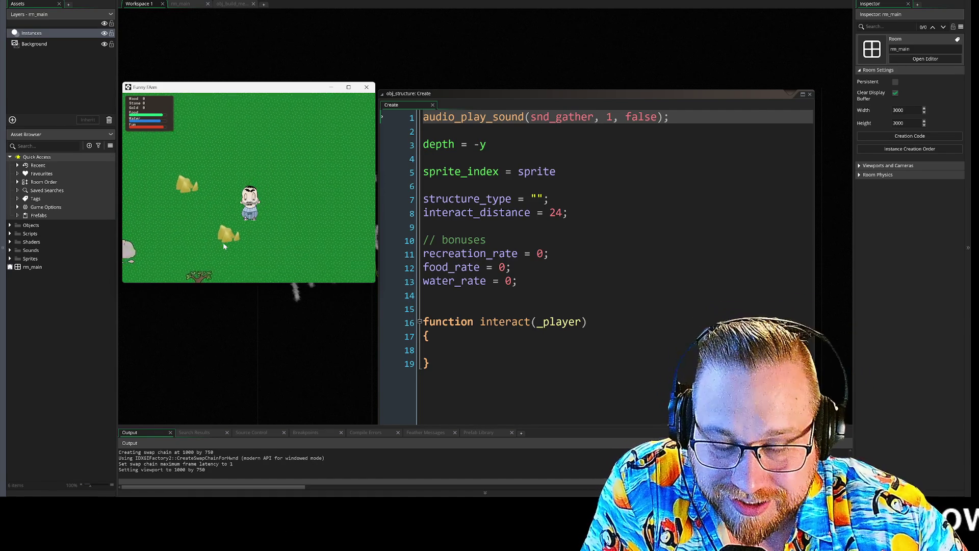
pyautogui.press('s')
pyautogui.press('a')
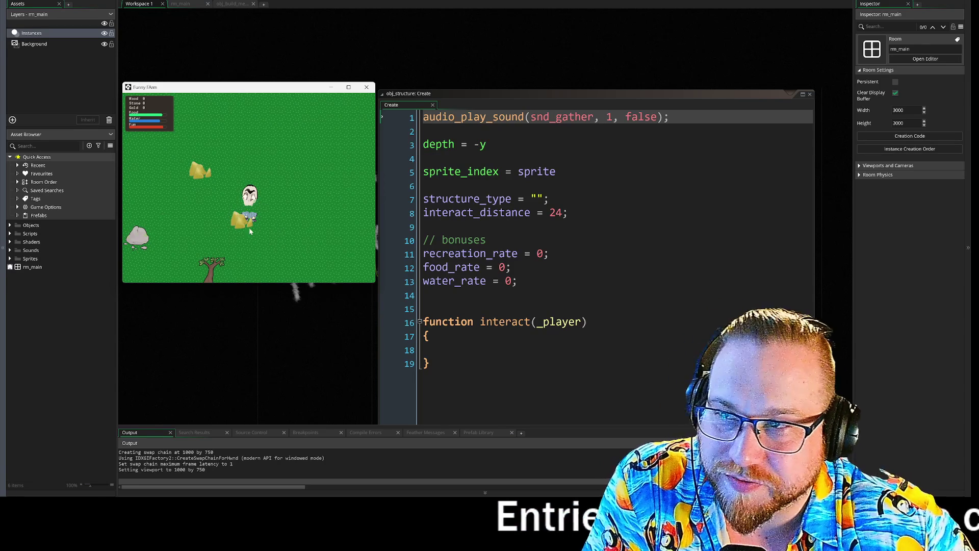
# Enlarge the game window, gather gold rocks until the counter reads 3, then close the game
pyautogui.moveTo(376, 283); pyautogui.dragTo(570, 421)
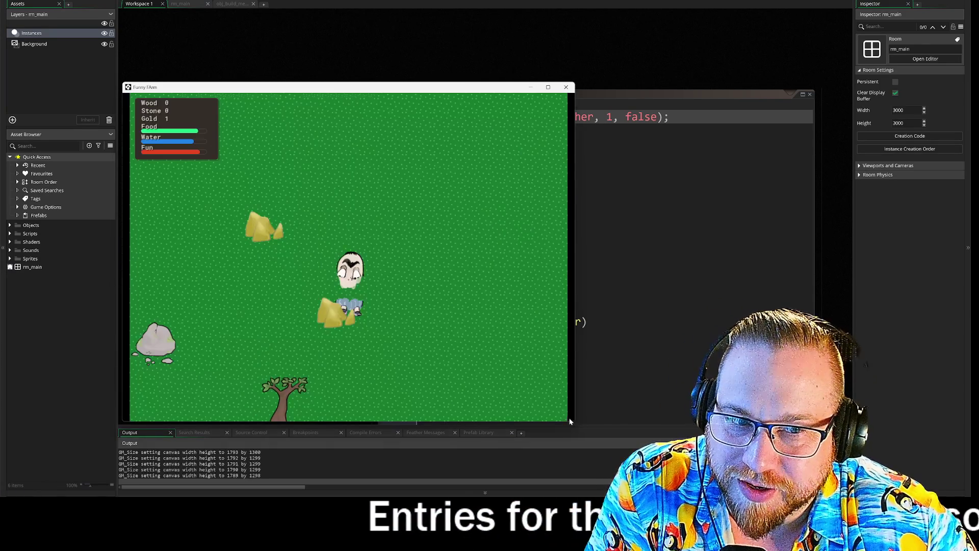
pyautogui.click(345, 319)
pyautogui.press('w')
pyautogui.press('a')
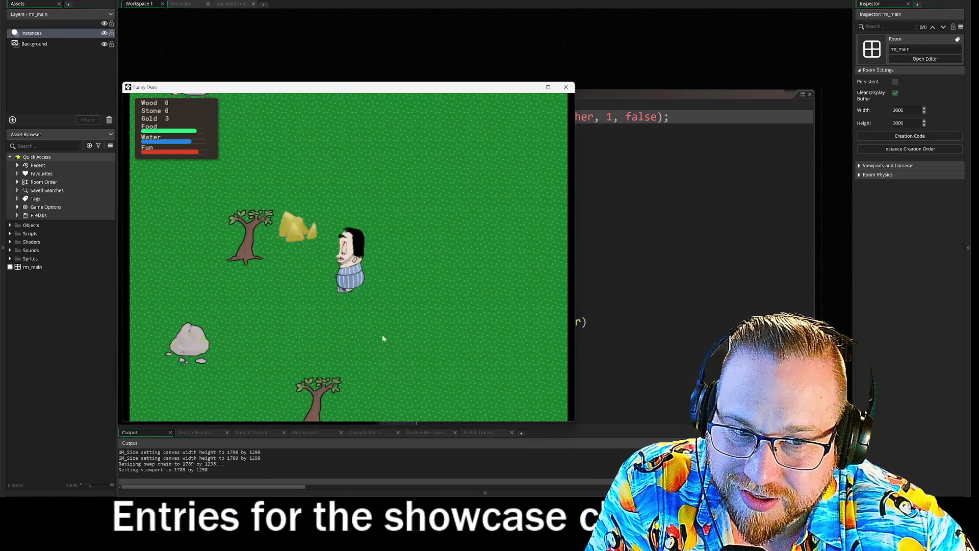
pyautogui.press('d')
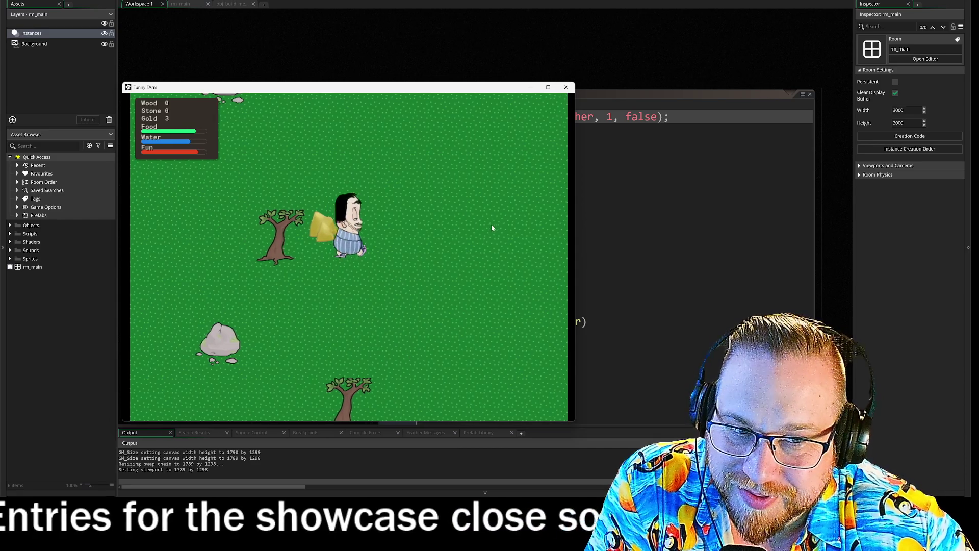
pyautogui.press('s')
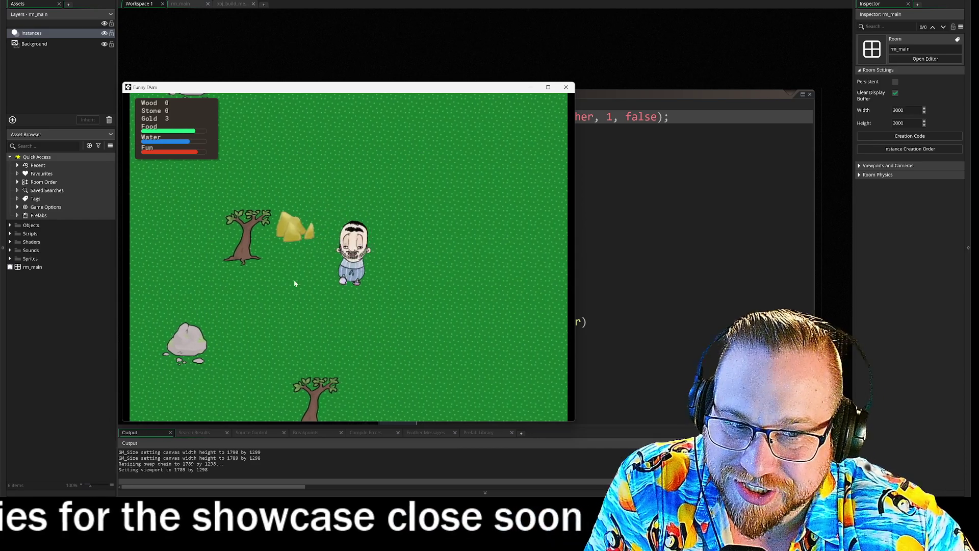
pyautogui.press('a')
pyautogui.press('d')
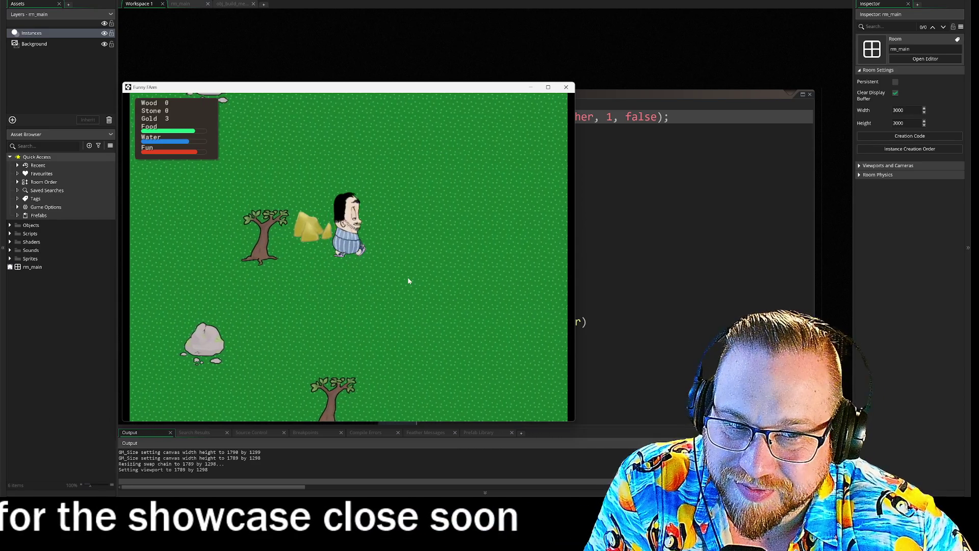
pyautogui.press('s')
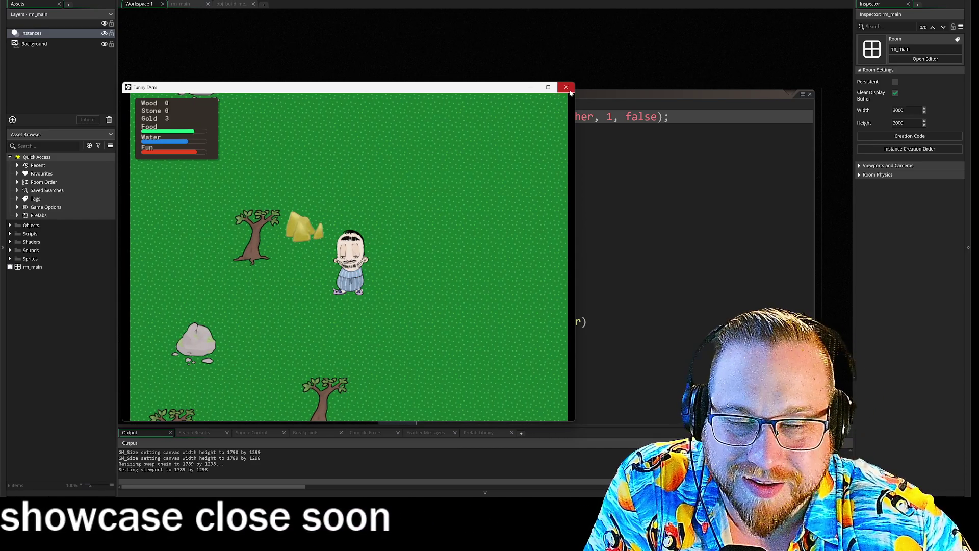
pyautogui.click(566, 88)
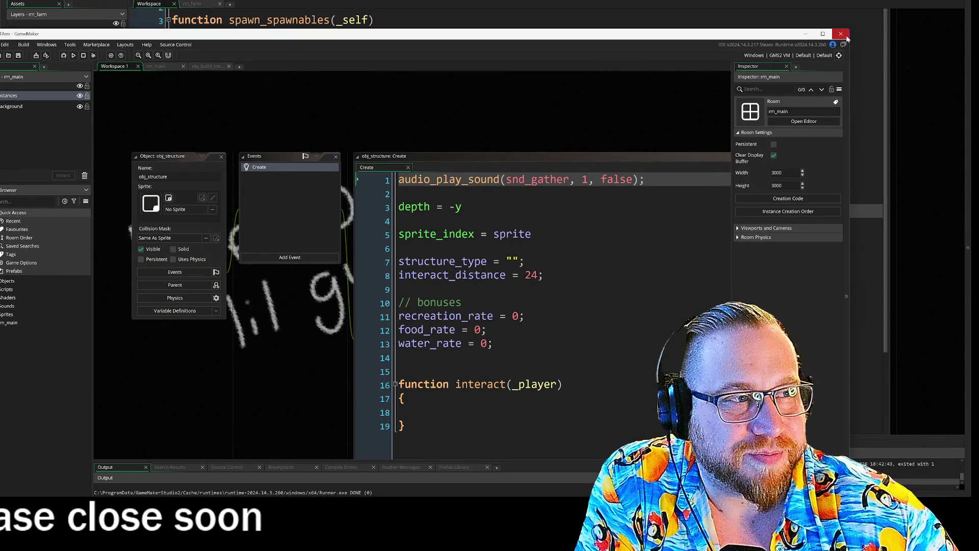
# Exit the Funny FArm GameMaker window, confirming with Yes
pyautogui.click(841, 33)
pyautogui.click(443, 301)
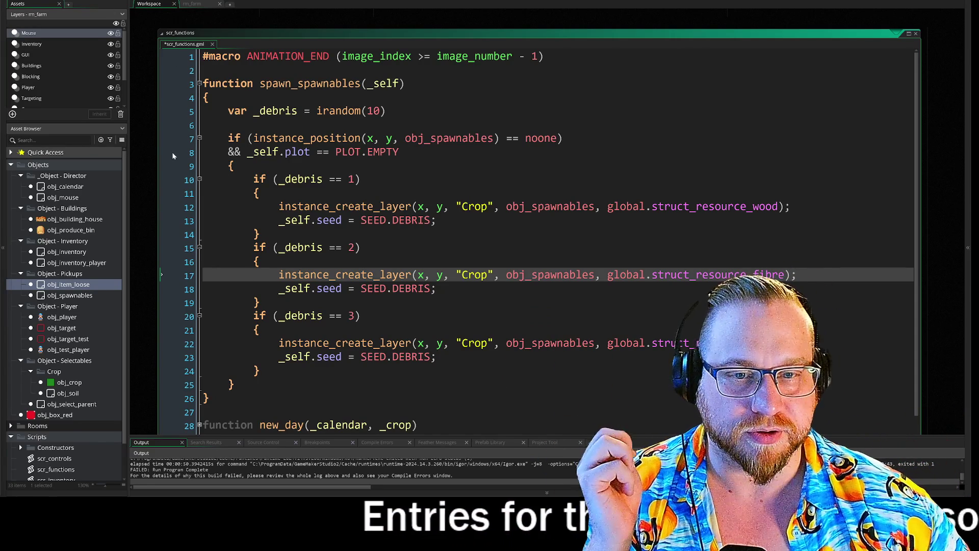
pyautogui.click(163, 206)
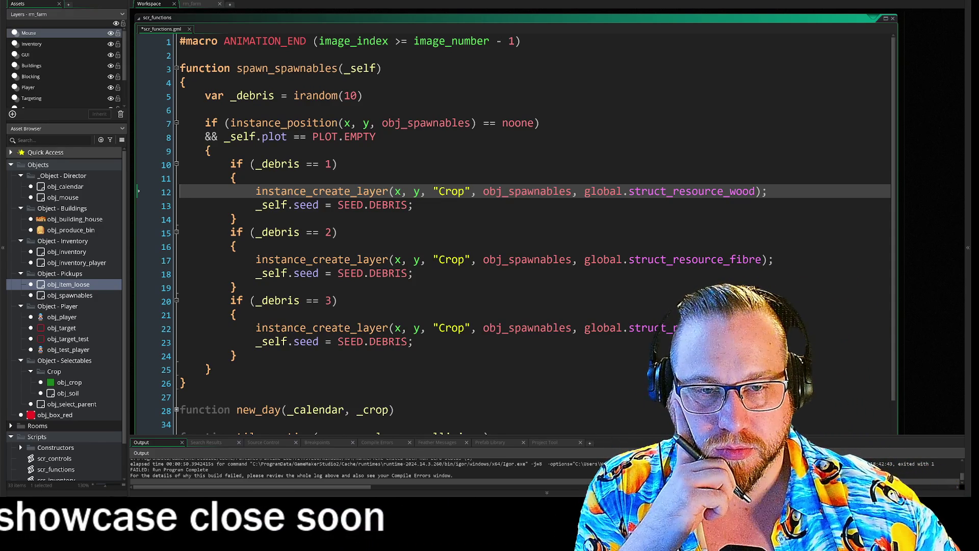
pyautogui.click(210, 150)
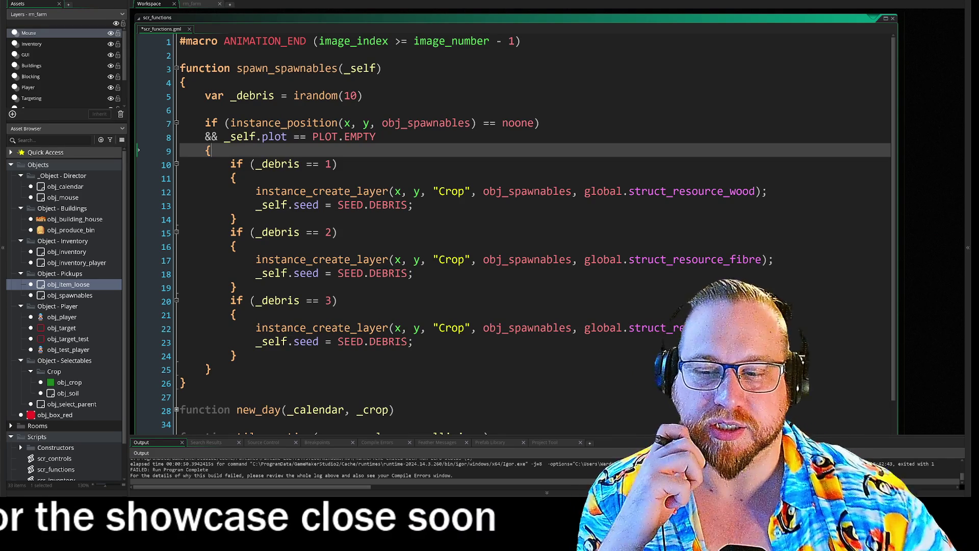
pyautogui.click(382, 67)
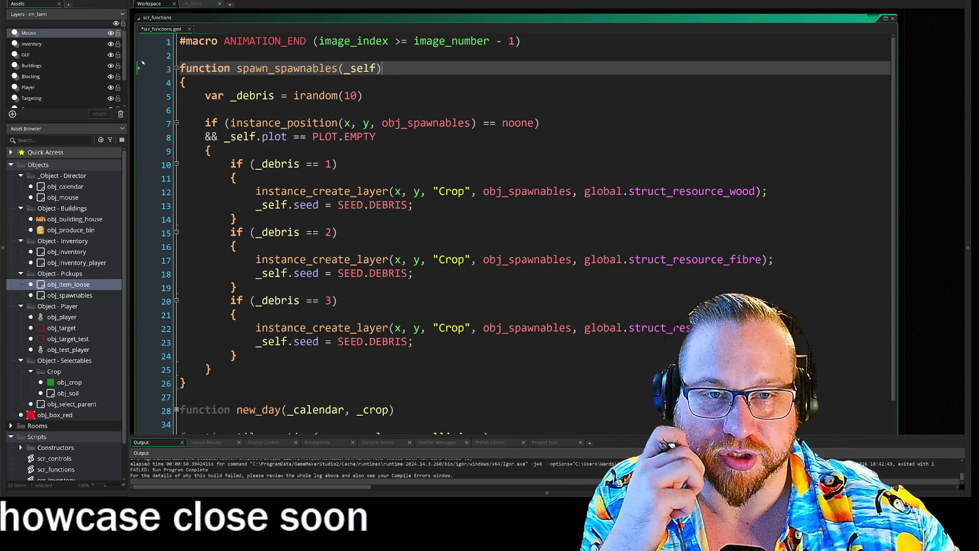
pyautogui.moveTo(236, 68); pyautogui.dragTo(350, 68)
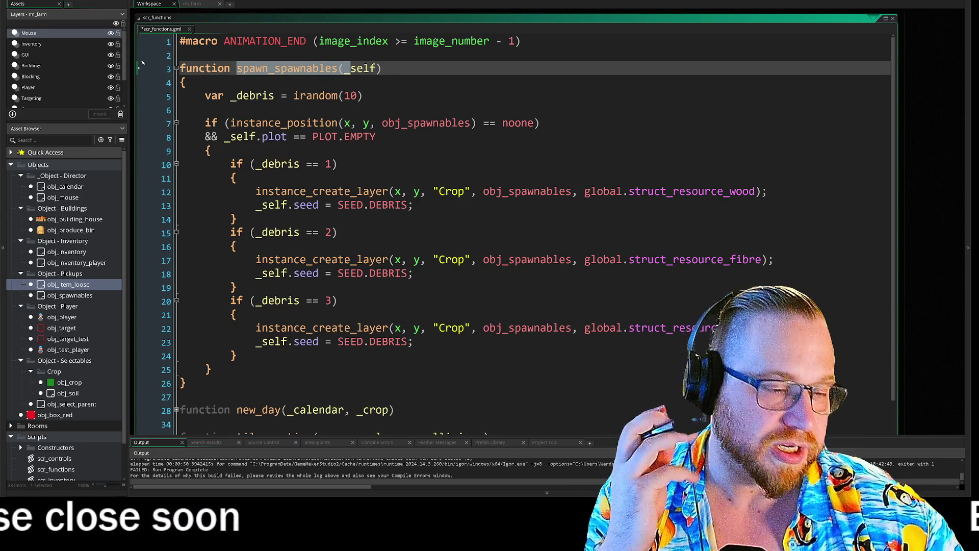